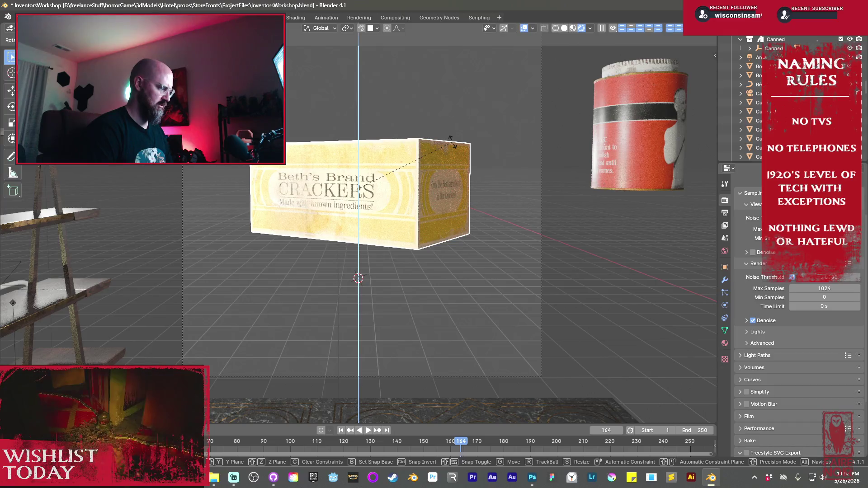
- With Local transform orientation, rotate the Beth's Brand Crackers box so the cracker illustration faces the viewer
key("Escape")
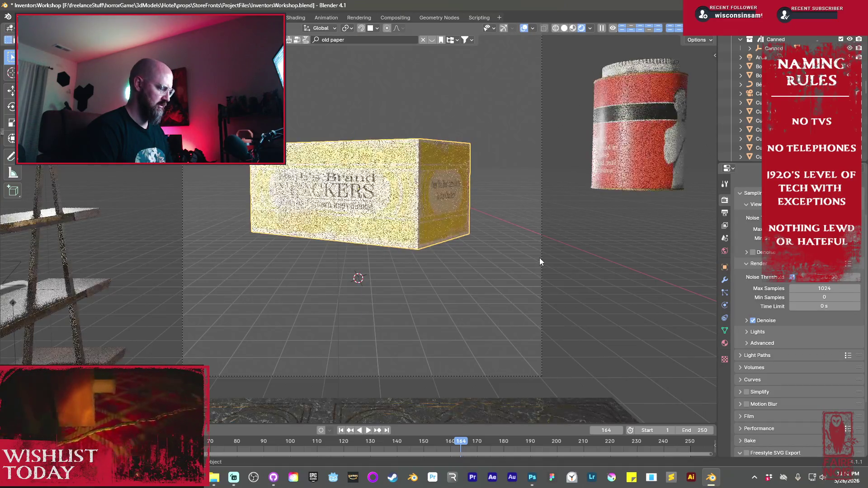
left_click(320, 28)
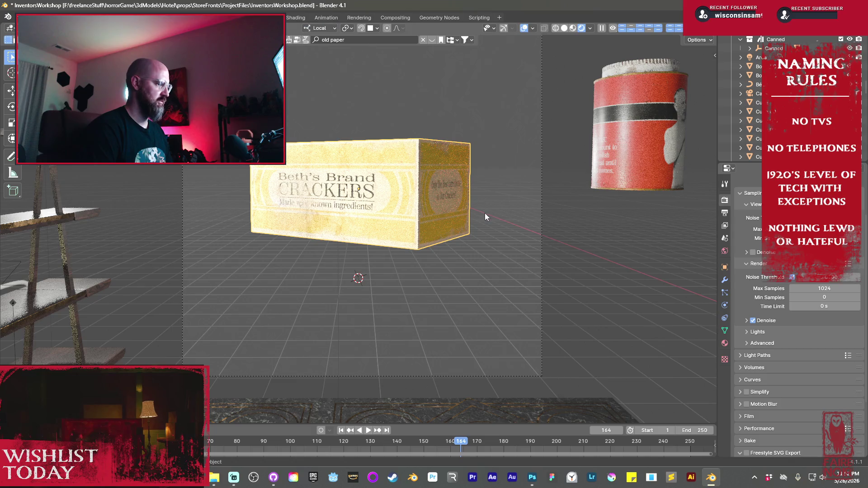
key("r")
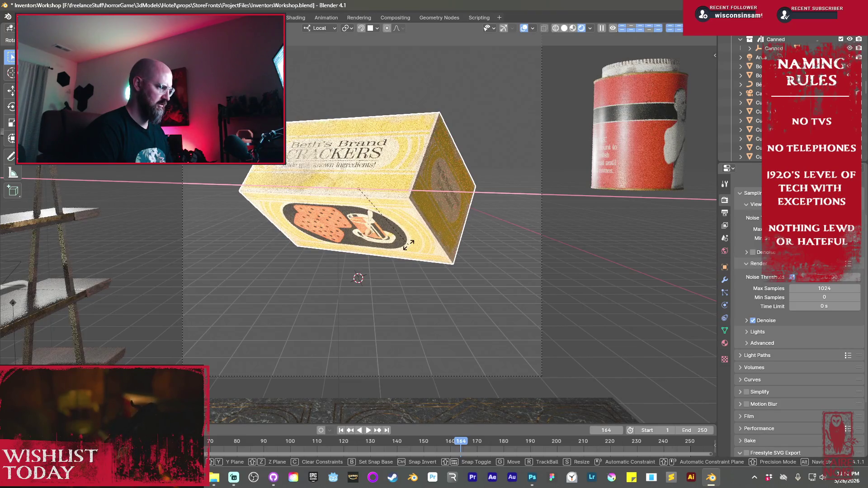
left_click(404, 250)
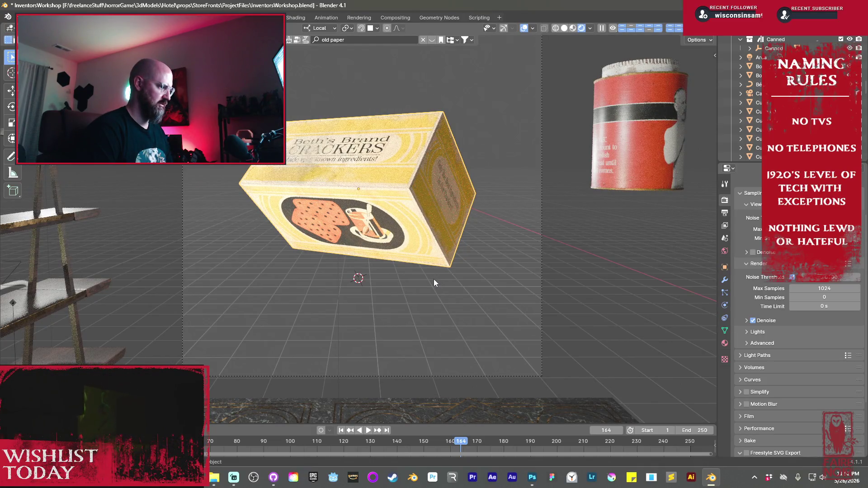
scroll(422, 252, "up", 2)
scroll(441, 238, "up", 1)
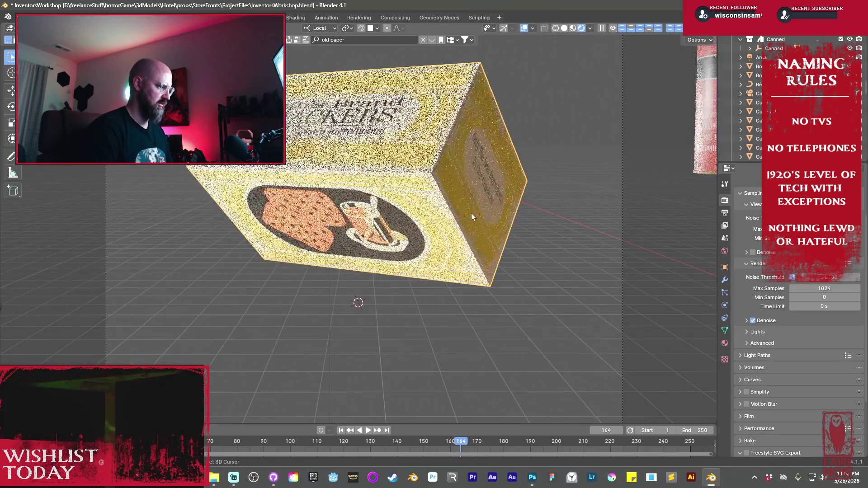
scroll(471, 213, "up", 1)
- Hide viewport overlays and rotate the cracker box about its vertical axis to a new angle
left_click(524, 27)
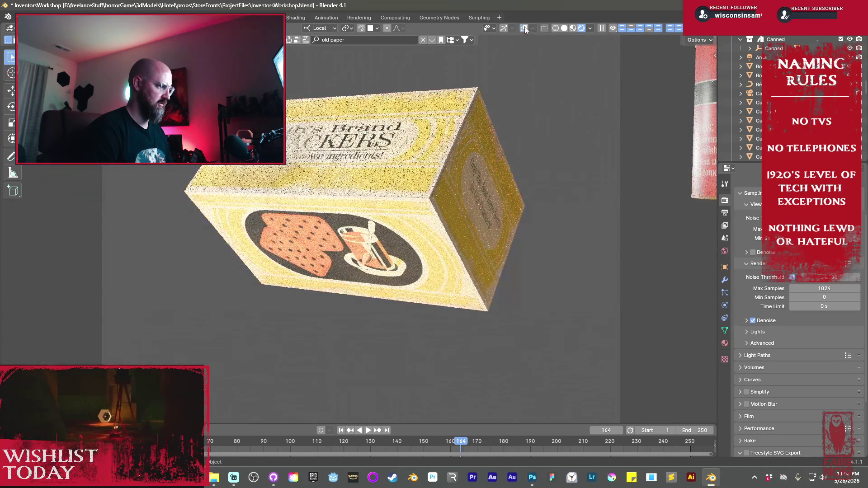
middle_click_drag(543, 172, 589, 250)
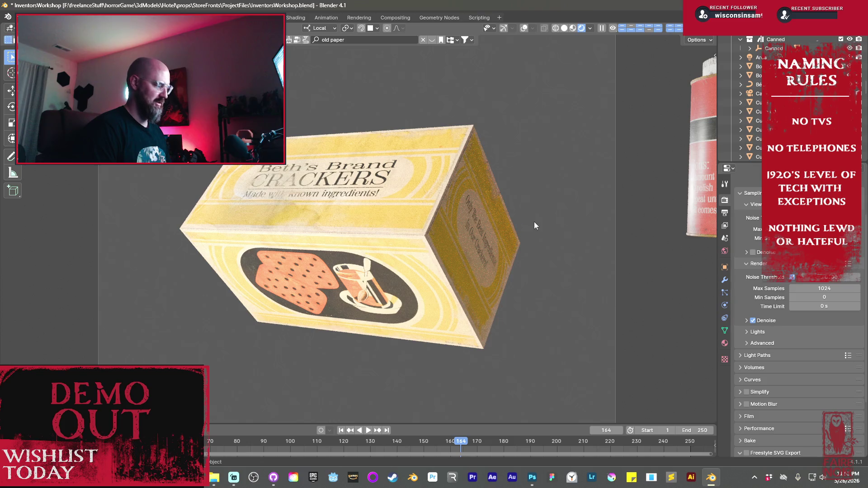
key("r")
key("z")
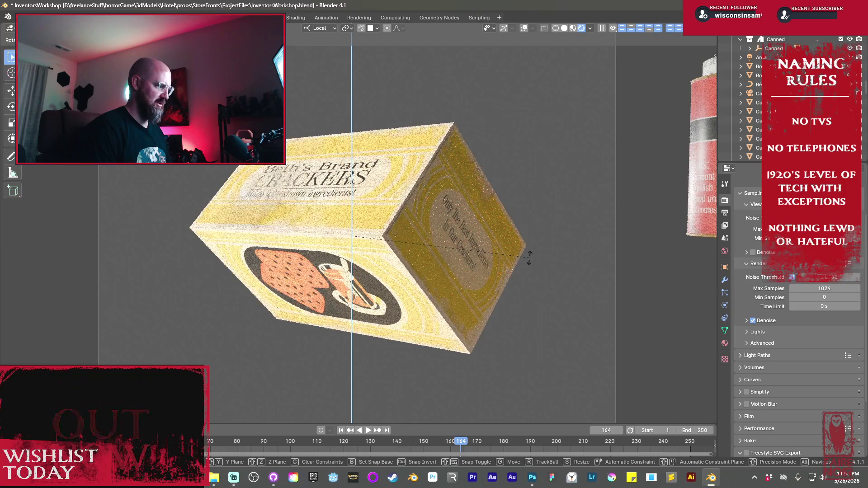
left_click(528, 256)
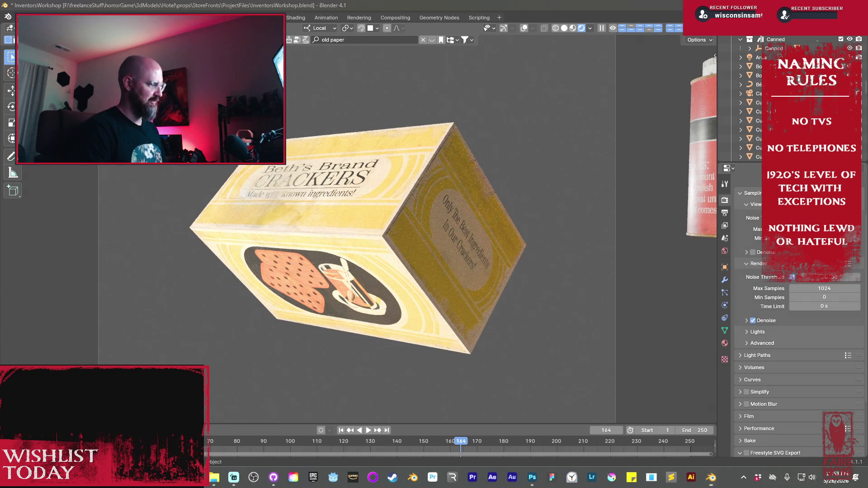
- Capture a screenshot of the angled cracker box and switch to Photoshop
key("ctrl+b")
mouse_move(141, 87)
left_mouse_down()
mouse_move(467, 348)
mouse_move(599, 383)
left_mouse_up()
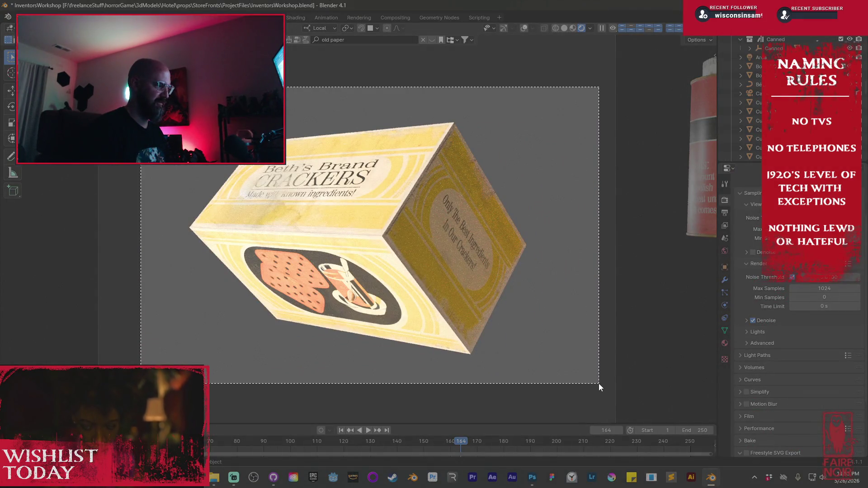
key("ctrl+alt+b")
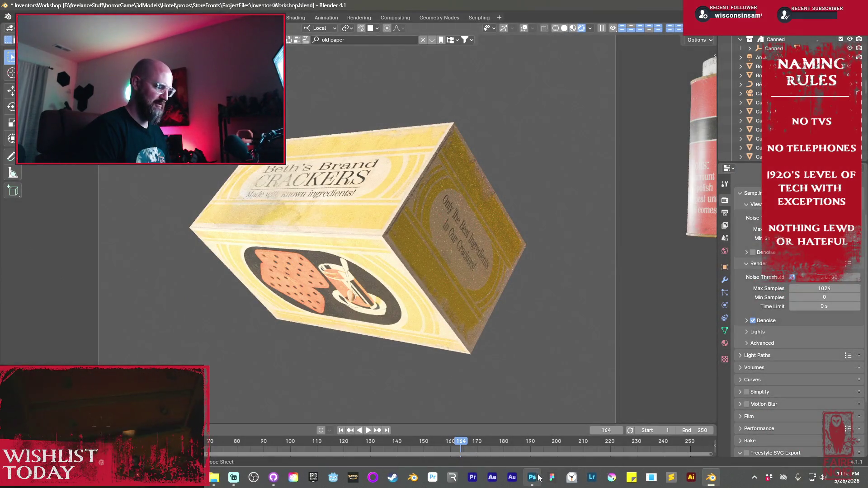
left_click(533, 478)
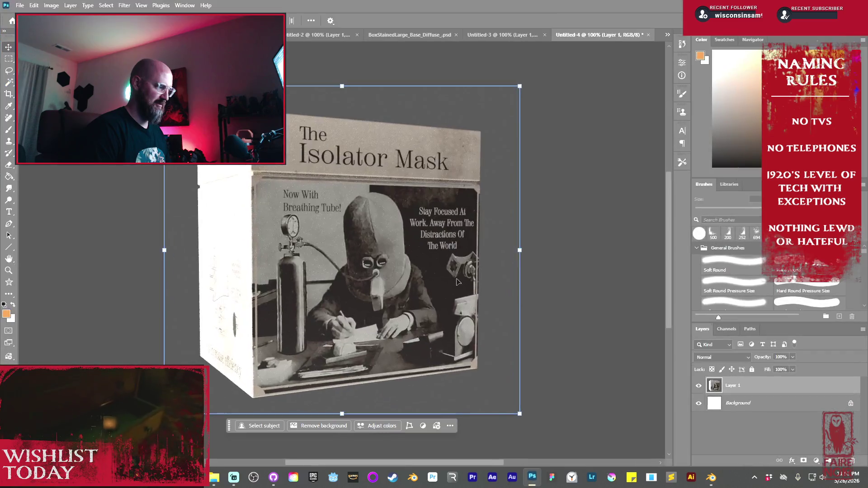
- Create a new Photoshop document, paste the cracker box screenshot, and return to Blender
left_click(21, 6)
left_click(31, 17)
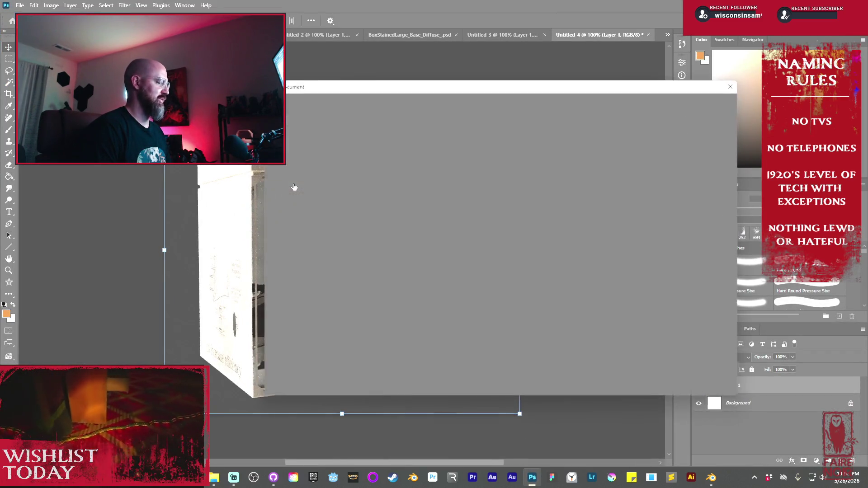
left_click(670, 374)
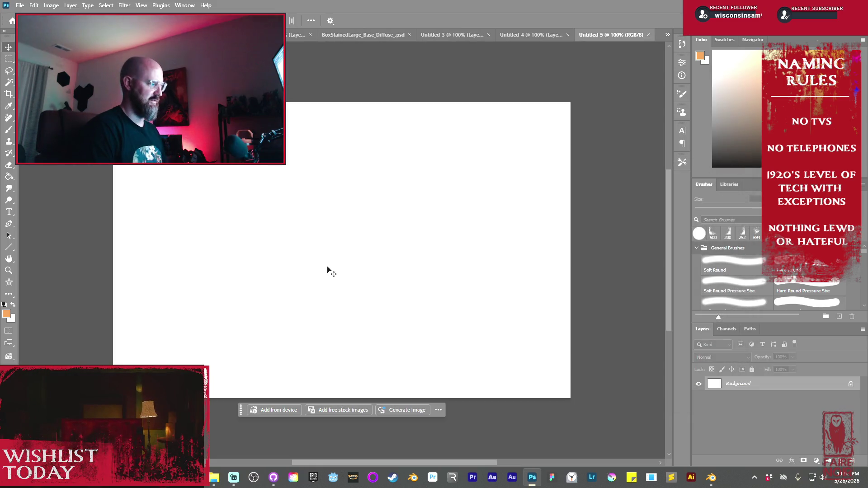
key("ctrl+v")
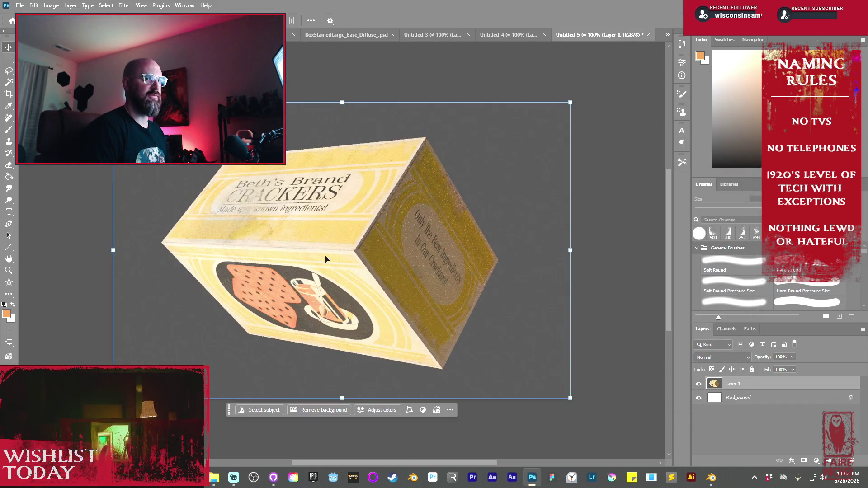
mouse_move(710, 477)
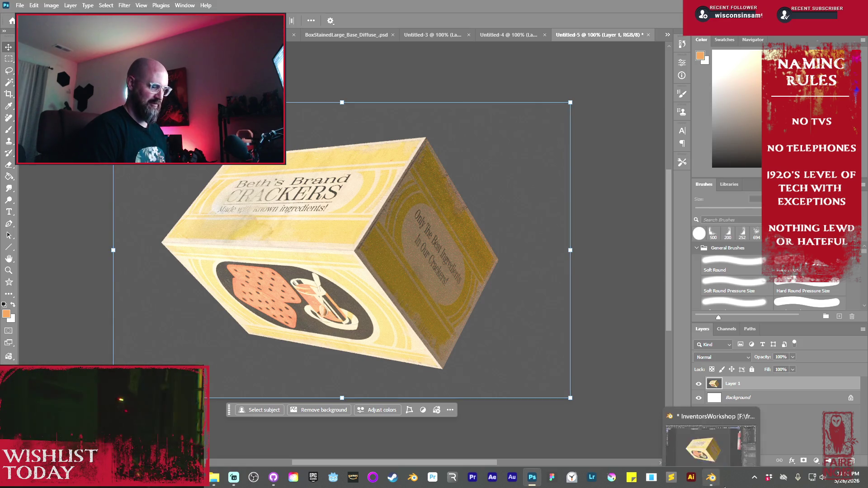
left_click(711, 432)
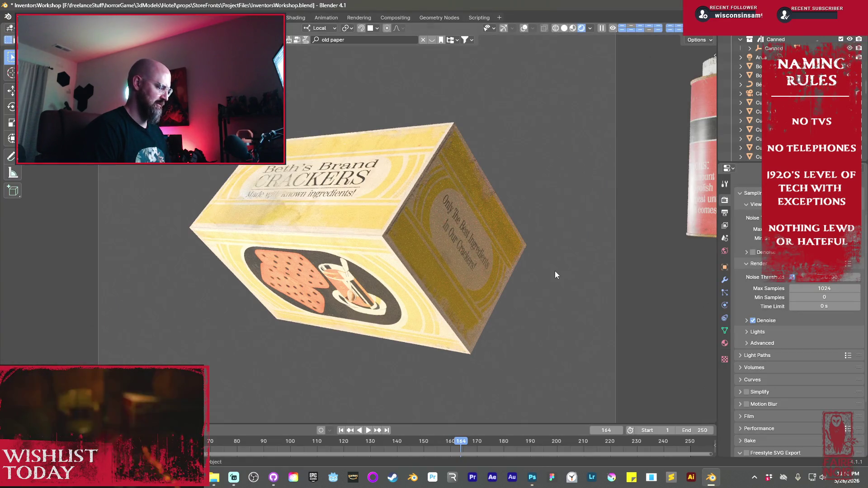
- Rotate the cracker box upright about the vertical axis
key("r")
key("z")
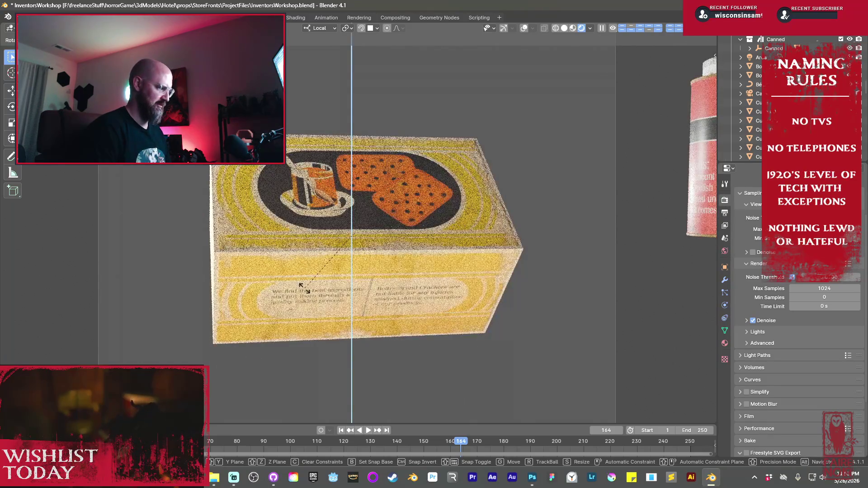
left_click(302, 288)
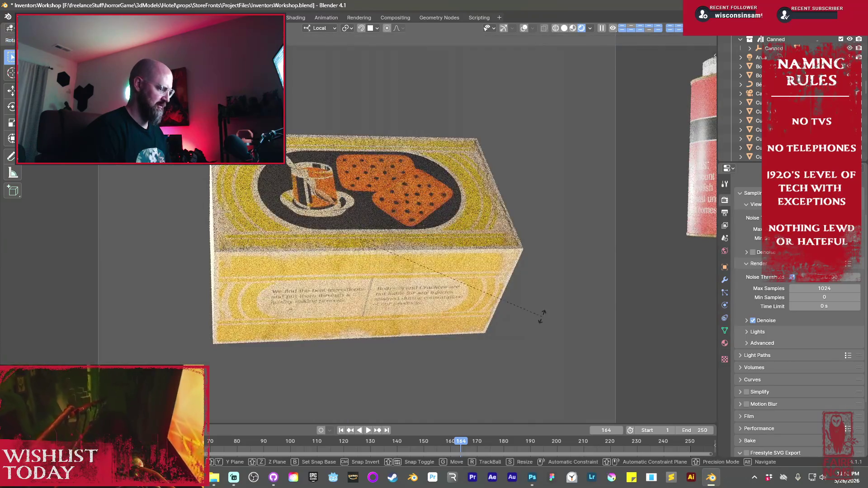
- Rotate the box around its own vertical axis so the side ingredient panel faces the viewer
key("r")
key("x")
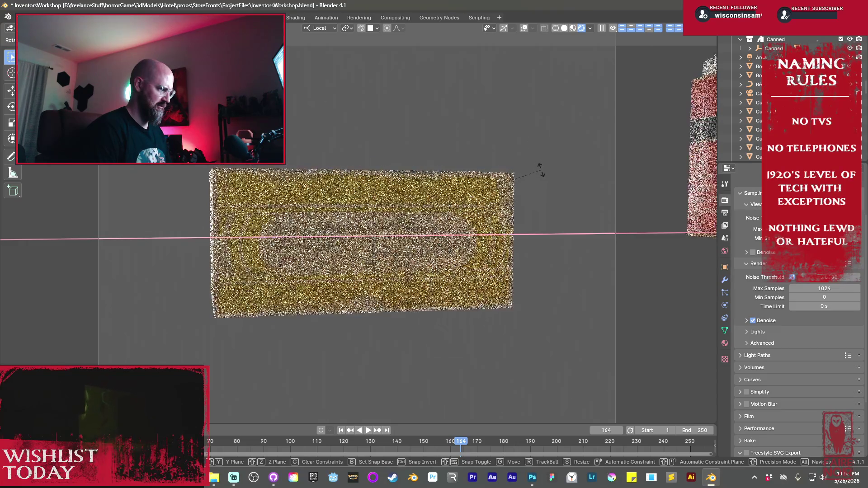
key("z")
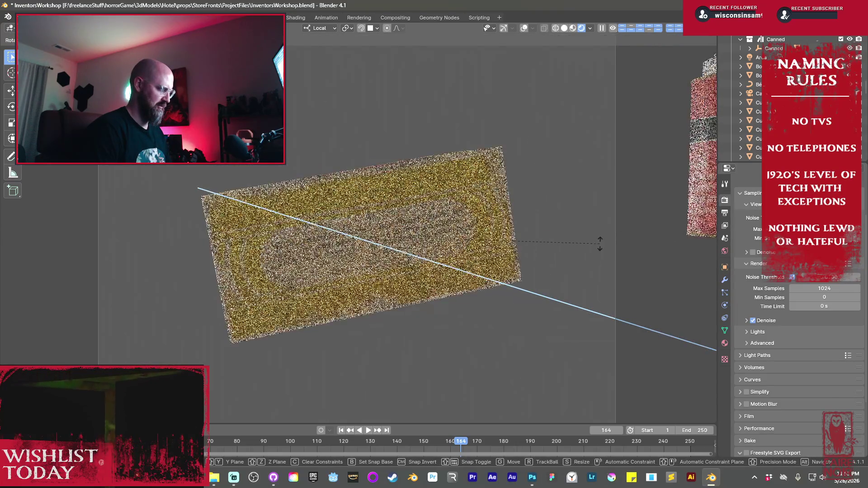
key("z")
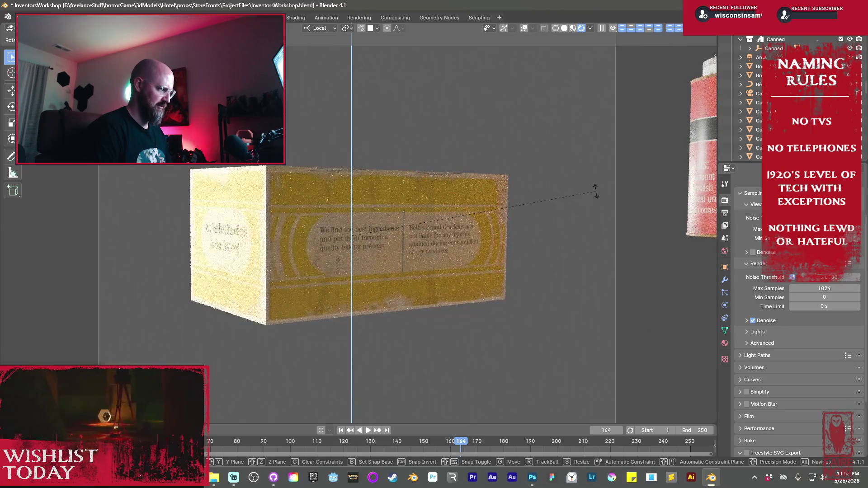
left_click(595, 191)
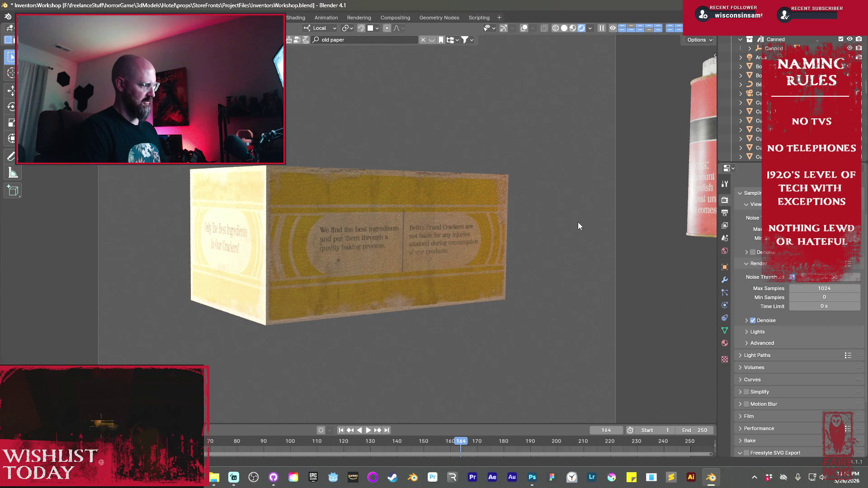
- Capture the box's side-panel view, paste it as Layer 2 in the Photoshop document, and return to Blender
key("ctrl+b")
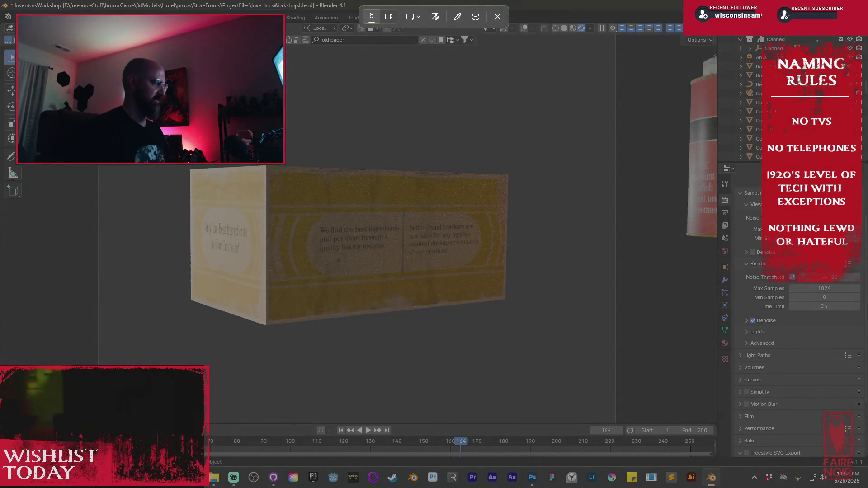
mouse_move(162, 123)
left_mouse_down()
mouse_move(390, 296)
mouse_move(526, 372)
left_mouse_up()
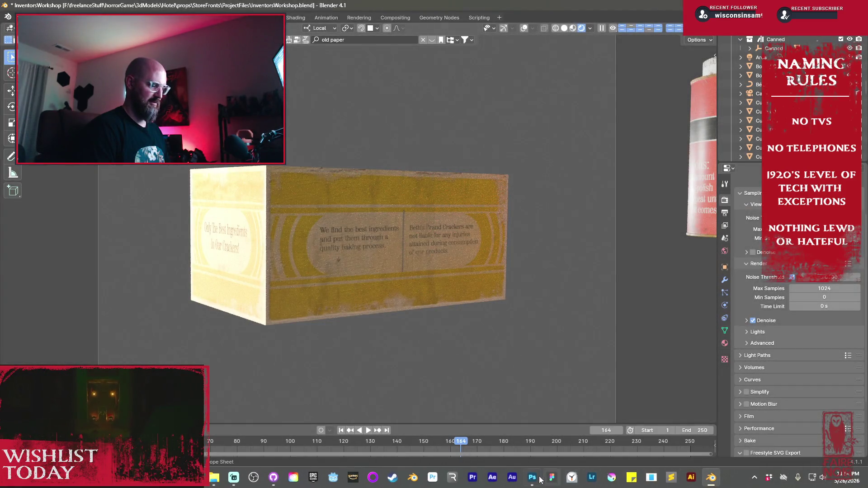
left_click(532, 478)
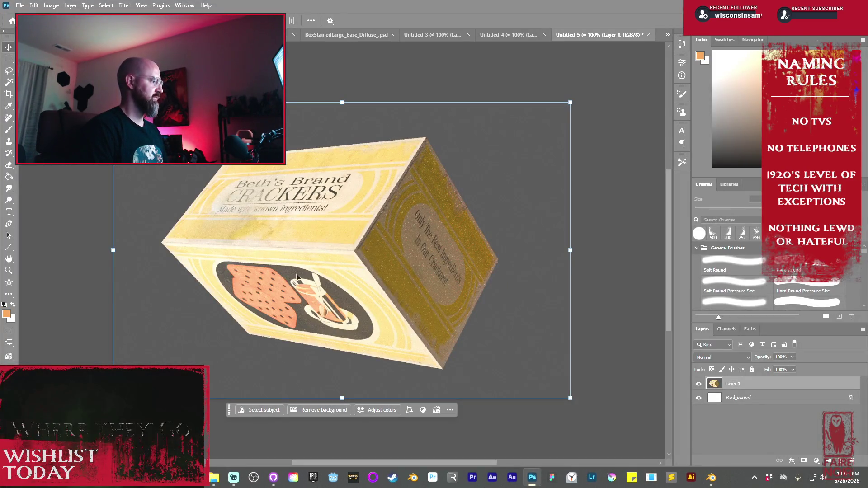
key("ctrl+v")
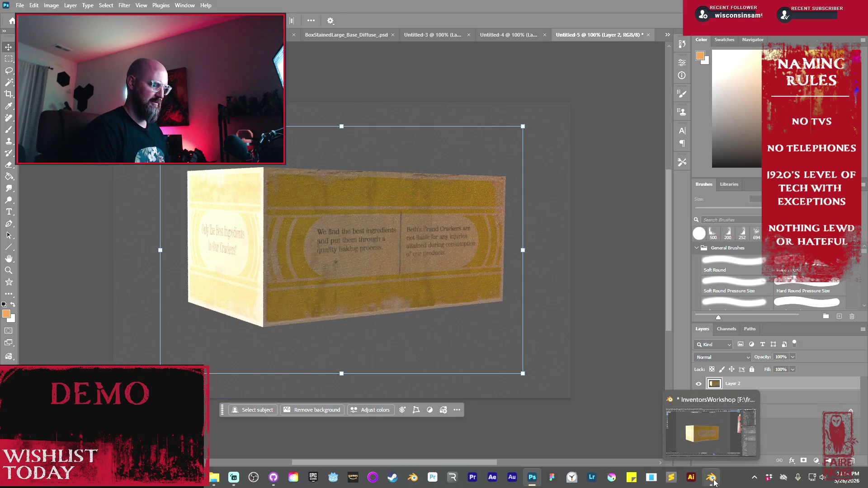
left_click(712, 479)
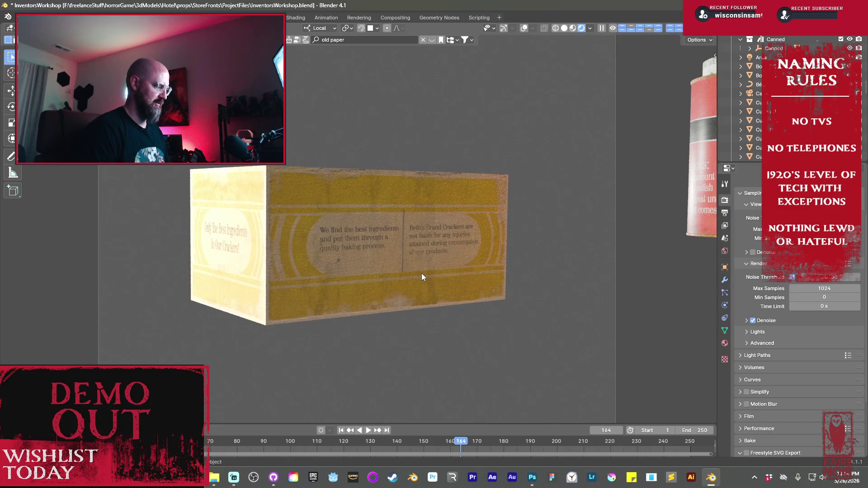
- Move the cracker box out of view along Y and slide the brass polish can to the centre
key("g")
key("x")
key("x")
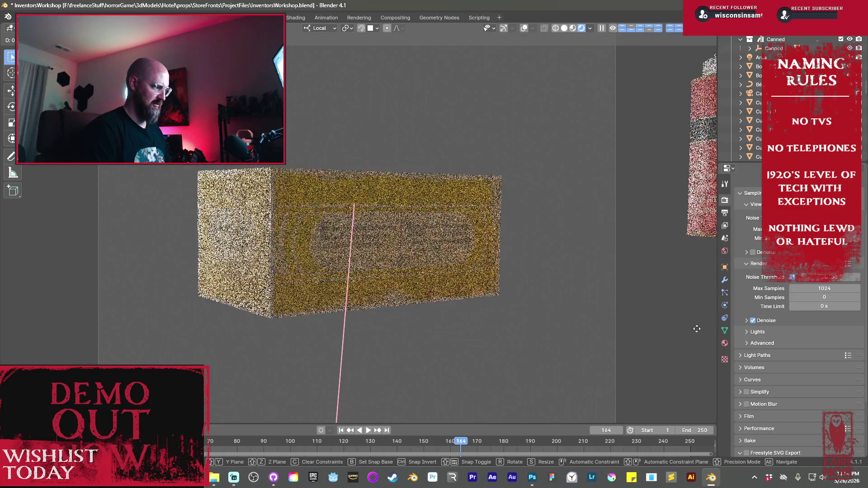
key("y")
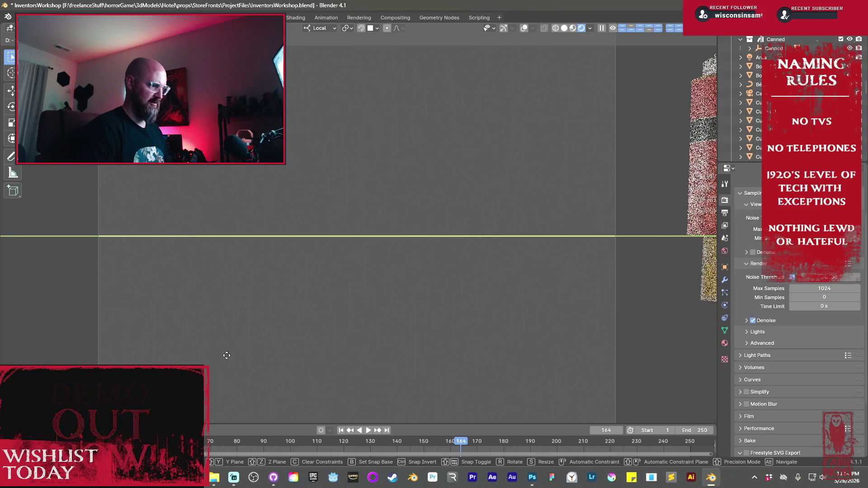
left_click(226, 354)
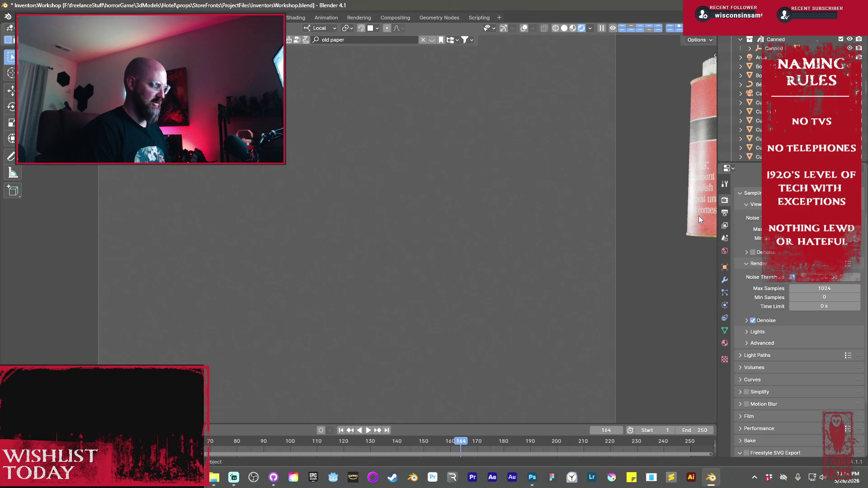
key("g")
key("y")
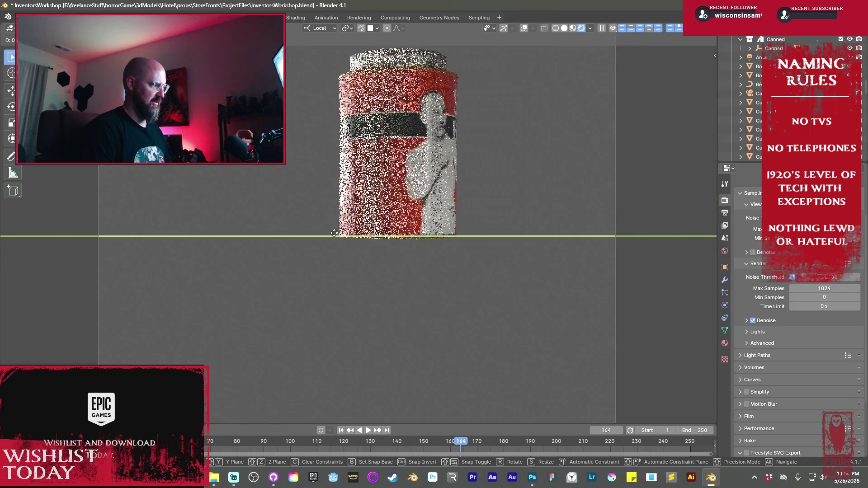
left_click(375, 219)
- Rotate the Stanley's Brass Polish can to a front three-quarter tilted angle
key("s")
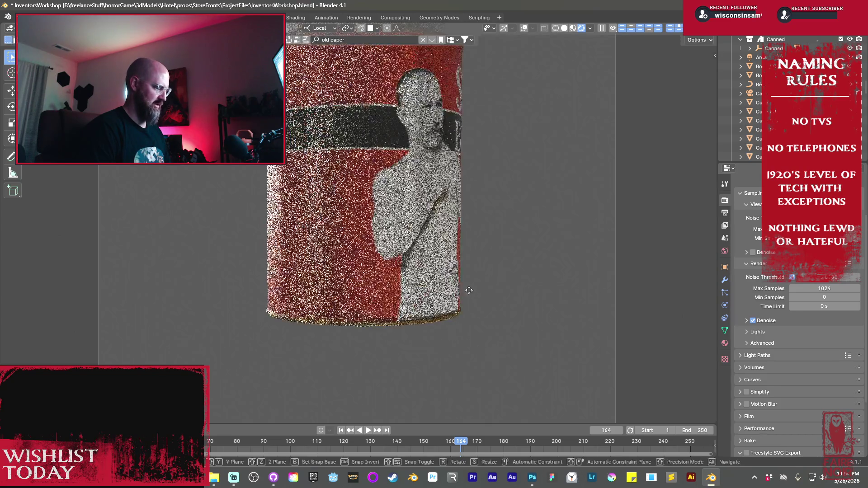
key("z")
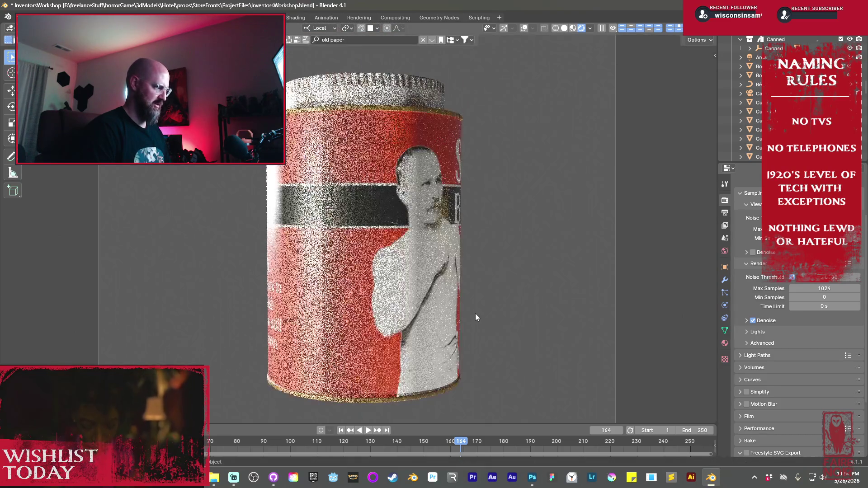
key("r")
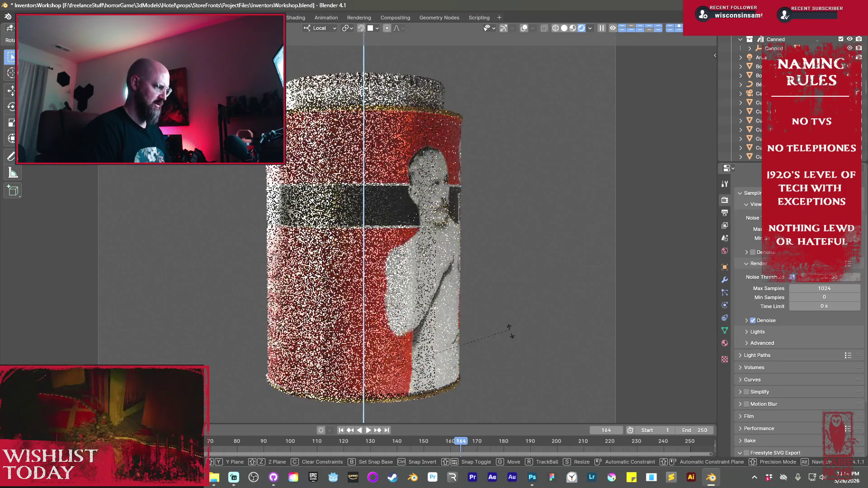
left_click(349, 64)
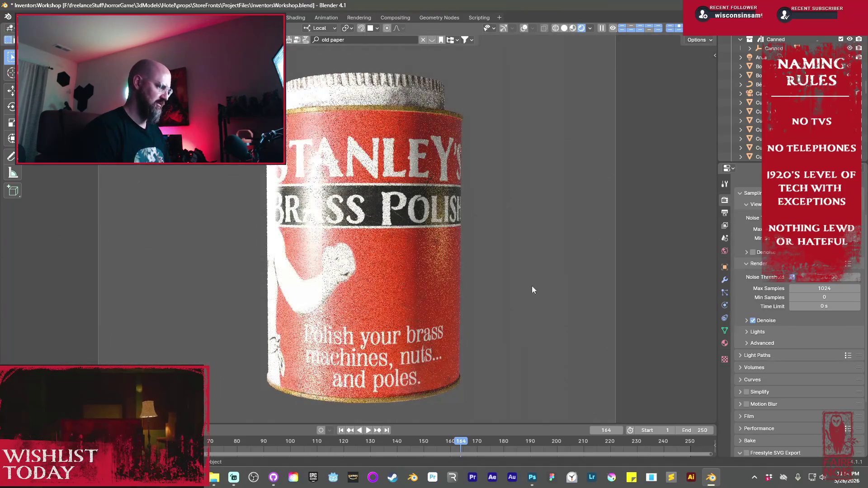
key("r")
key("x")
key("x")
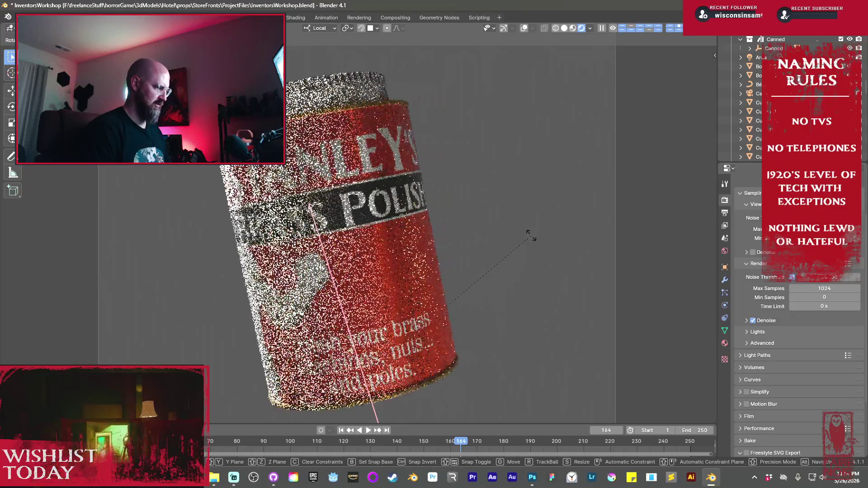
key("z")
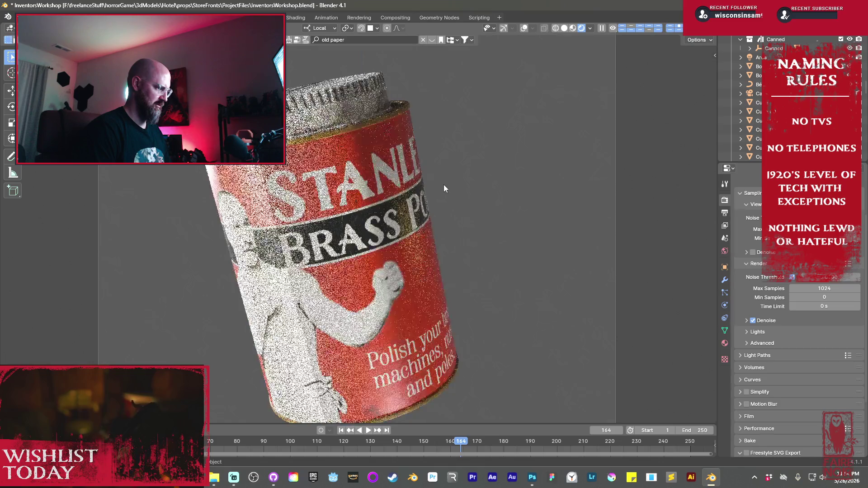
key("z")
key("y")
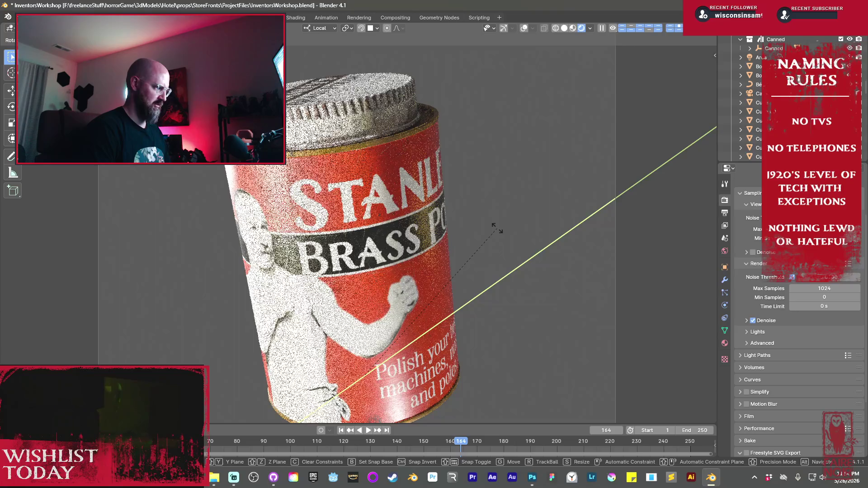
key("z")
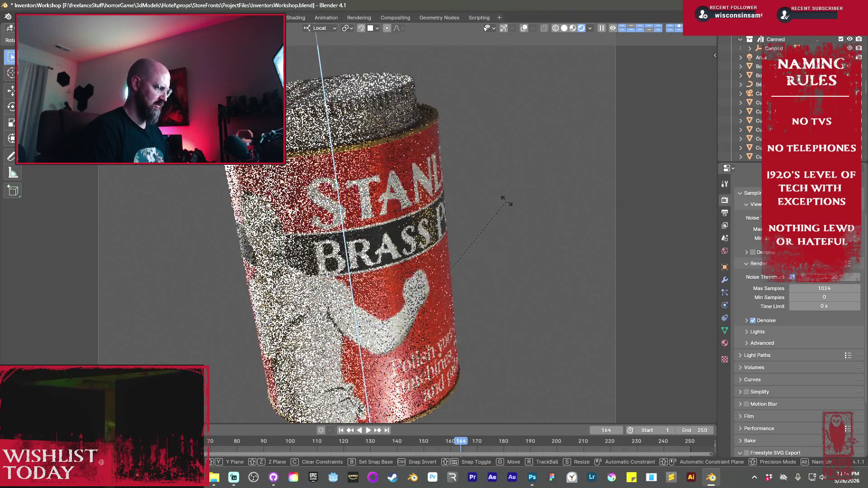
left_click(505, 206)
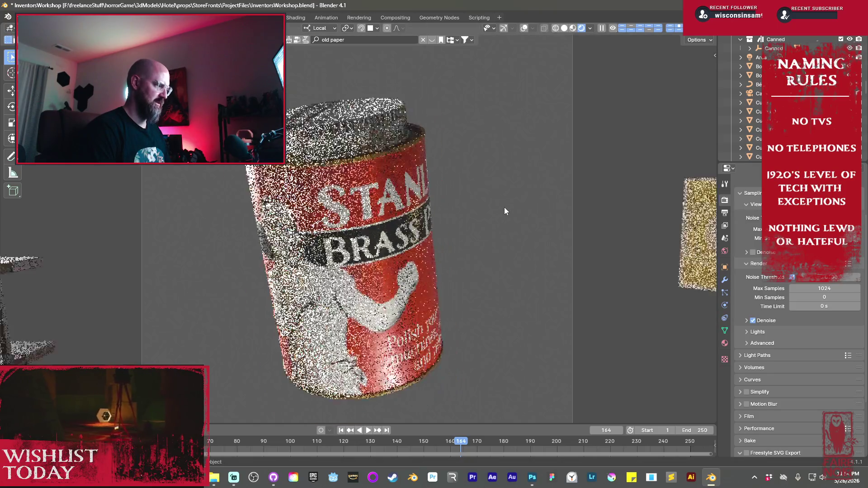
- Reframe and nudge the can along Y, capture a screenshot of it, and switch to Photoshop
key("KP_Divide")
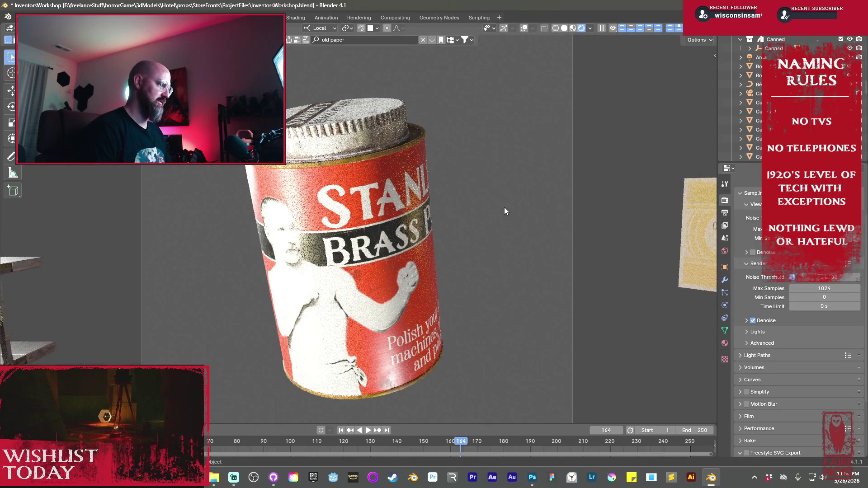
key("g")
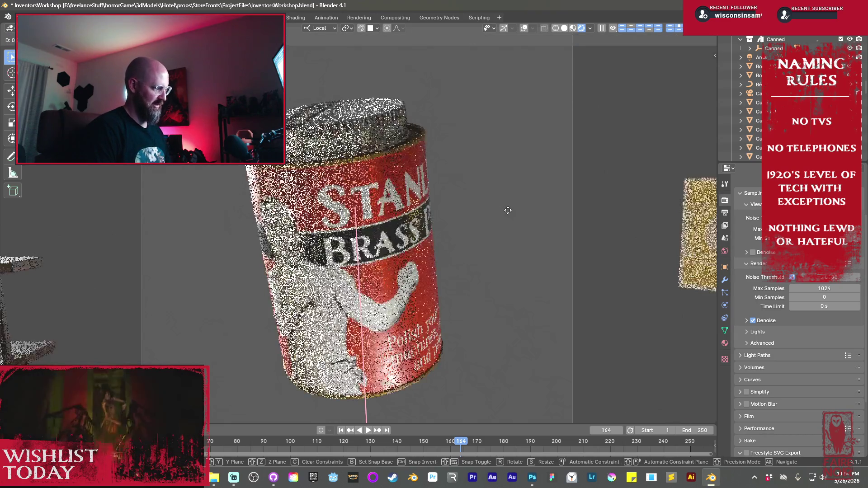
key("y")
key("y")
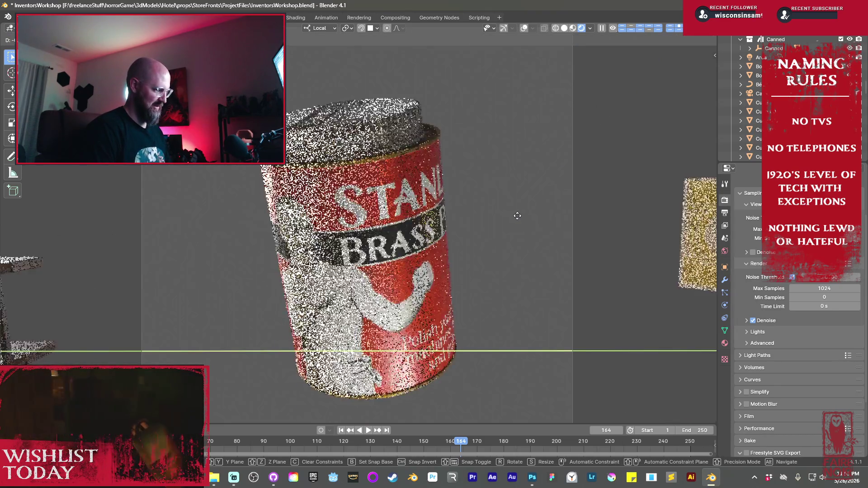
left_click(521, 217)
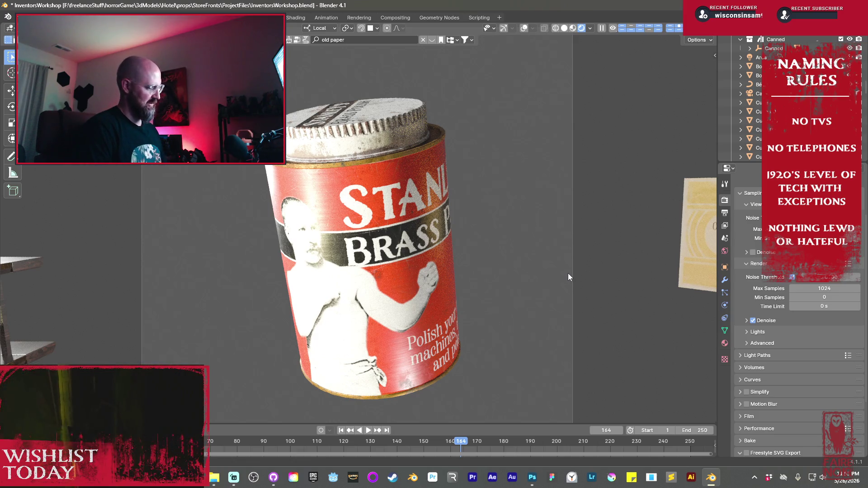
key("super+shift+s")
left_click_drag(226, 71, 521, 408)
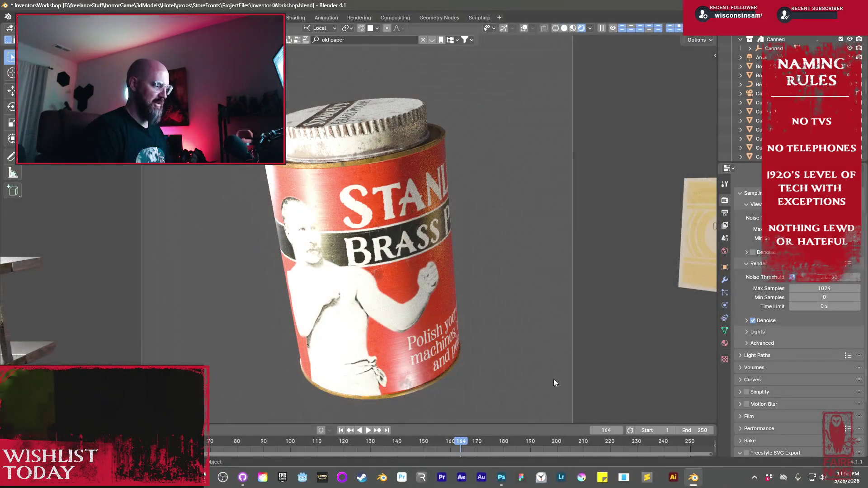
left_click(532, 477)
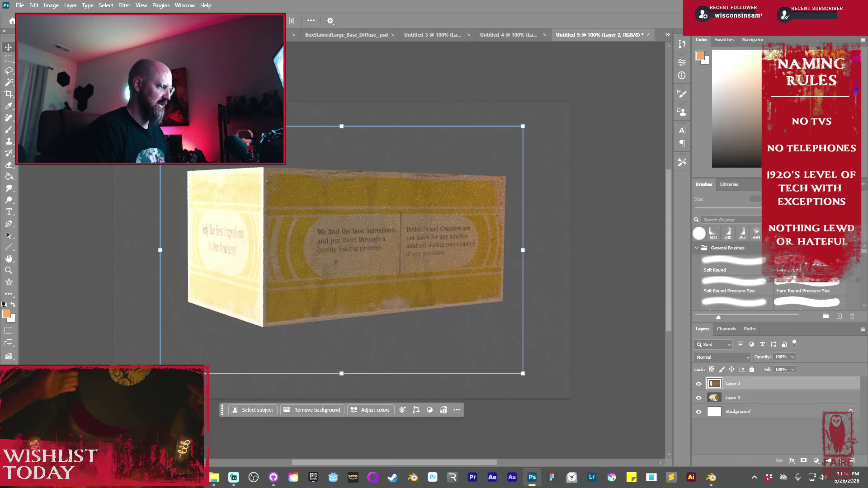
- Create a clipboard-sized Photoshop document, paste the tilted can screenshot, and return to Blender
left_click(20, 5)
left_click(34, 20)
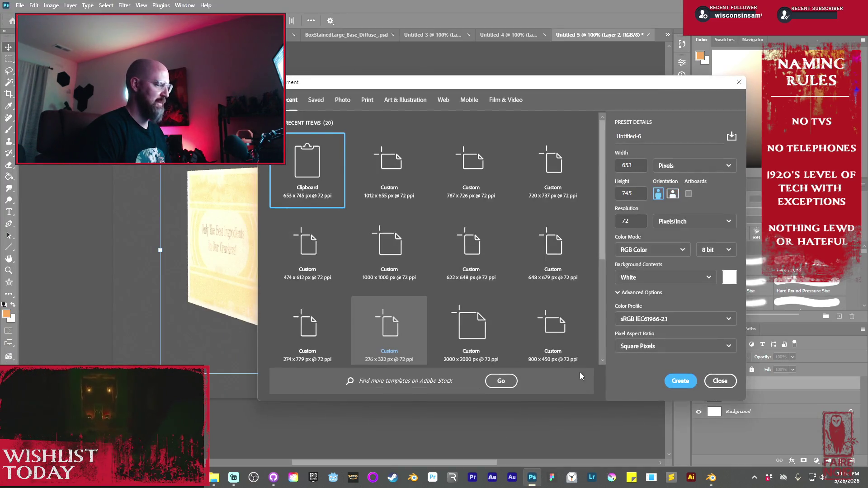
key("Return")
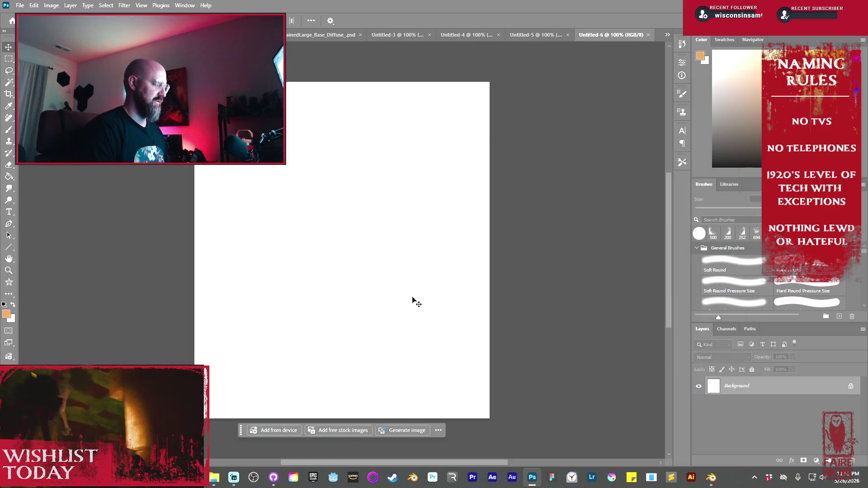
key("ctrl+v")
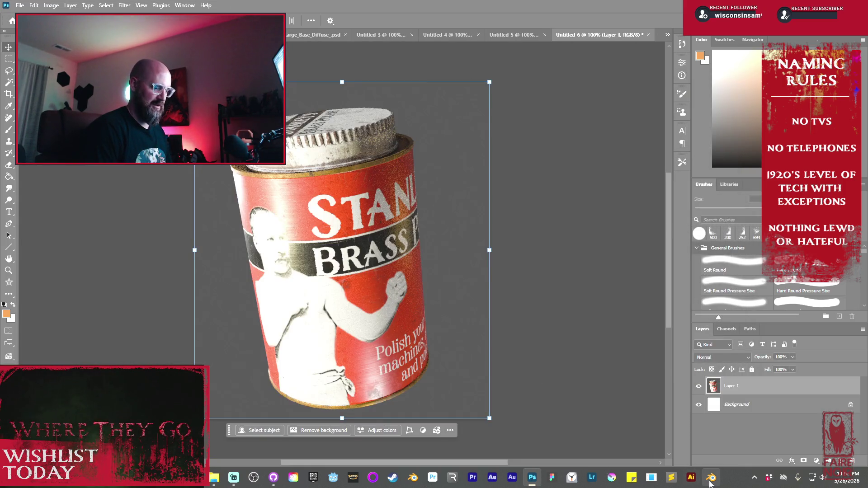
left_click(710, 479)
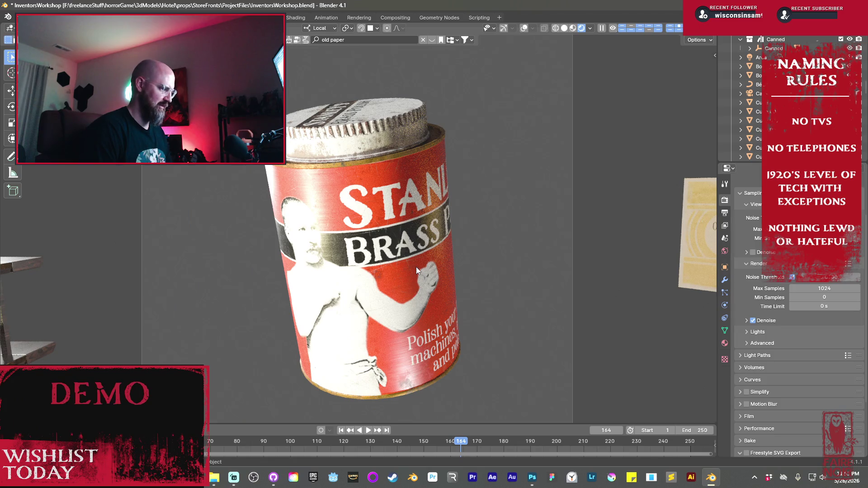
- Rotate the can about Z so the full Brass Polish label faces forward and capture a screenshot
key("r")
key("z")
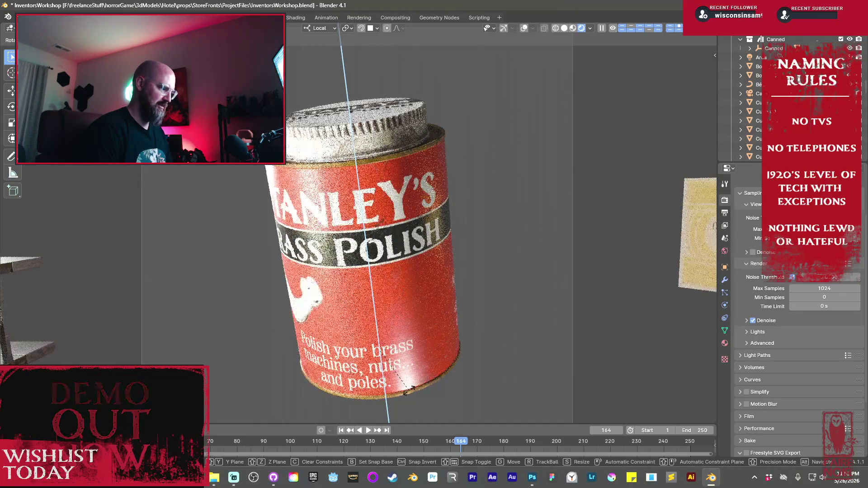
left_click(452, 371)
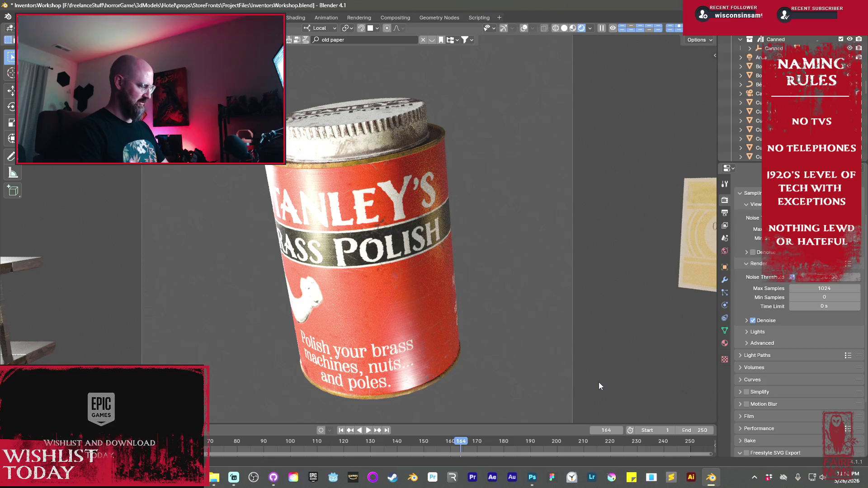
key("super+shift+s")
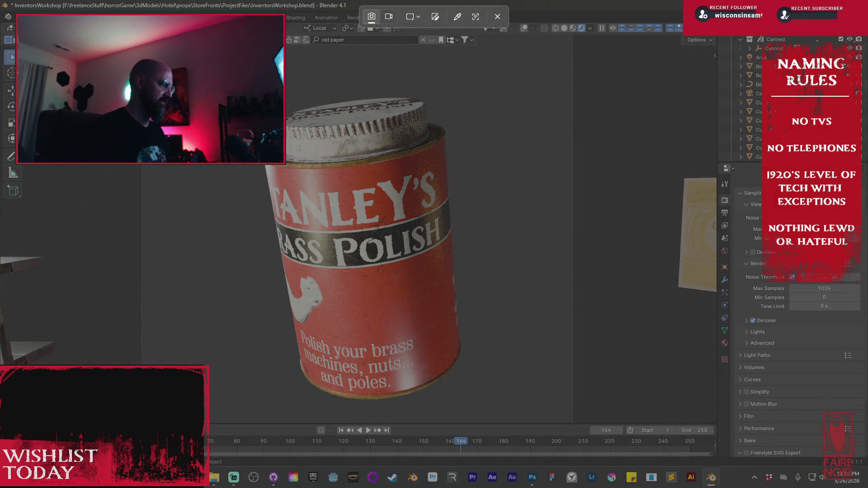
left_click_drag(240, 81, 496, 420)
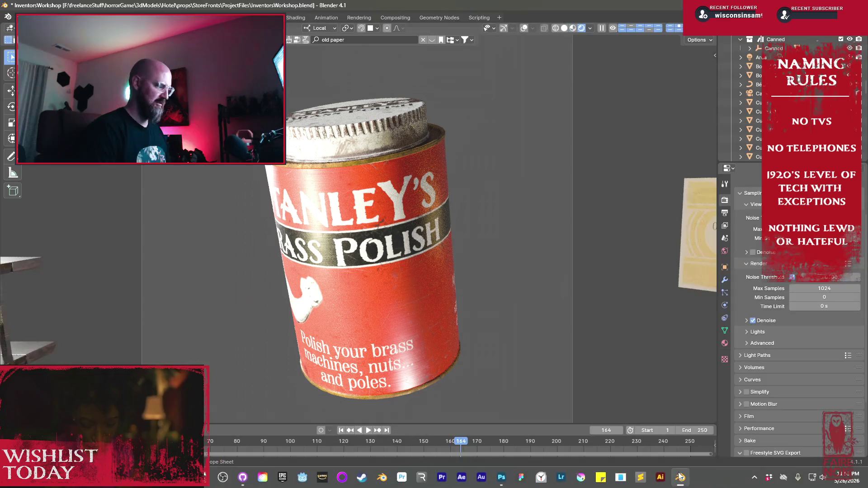
- Paste the label-side view as a second layer in Photoshop and return to Blender
left_click(501, 477)
key("ctrl+v")
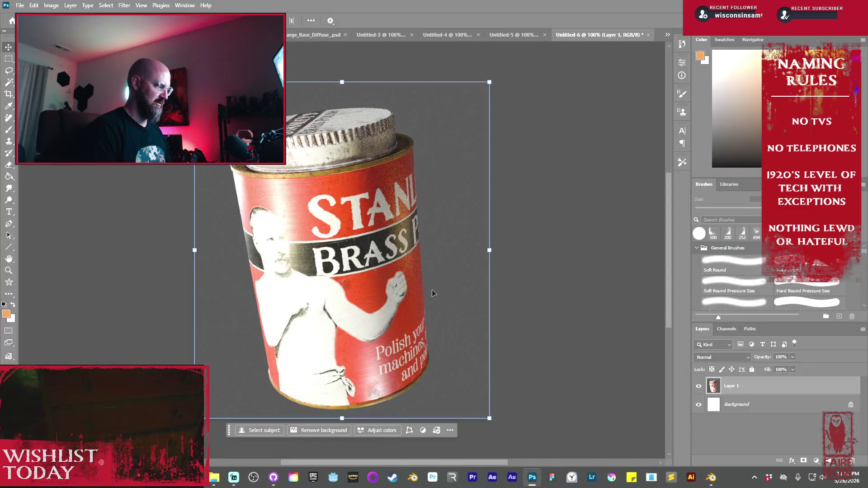
key("ctrl+v")
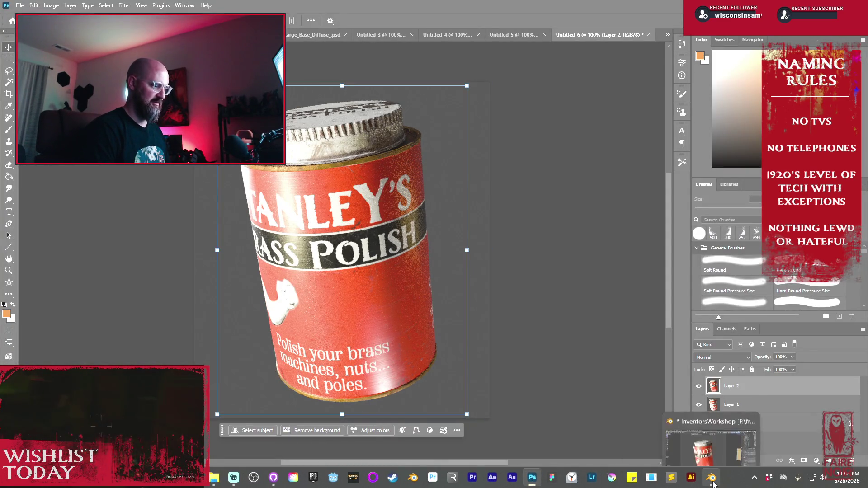
left_click(712, 442)
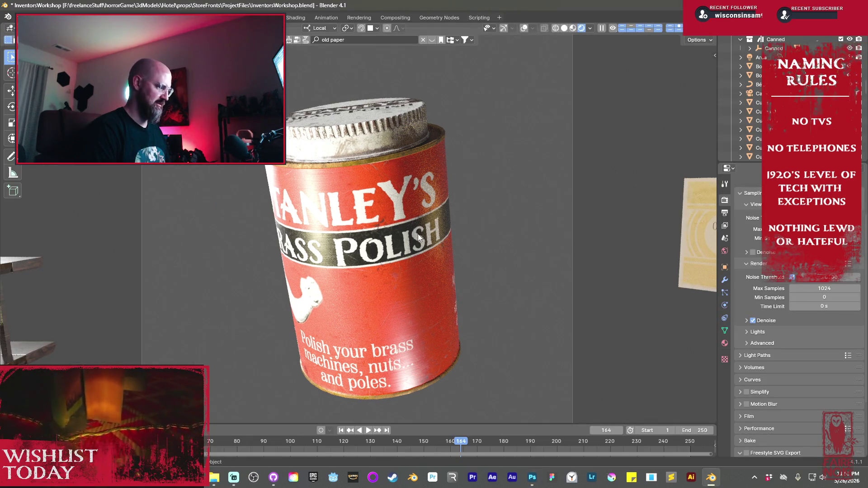
- Spin the can to its Directions side, capture a screenshot of it, and switch to Photoshop
key("s")
key("r")
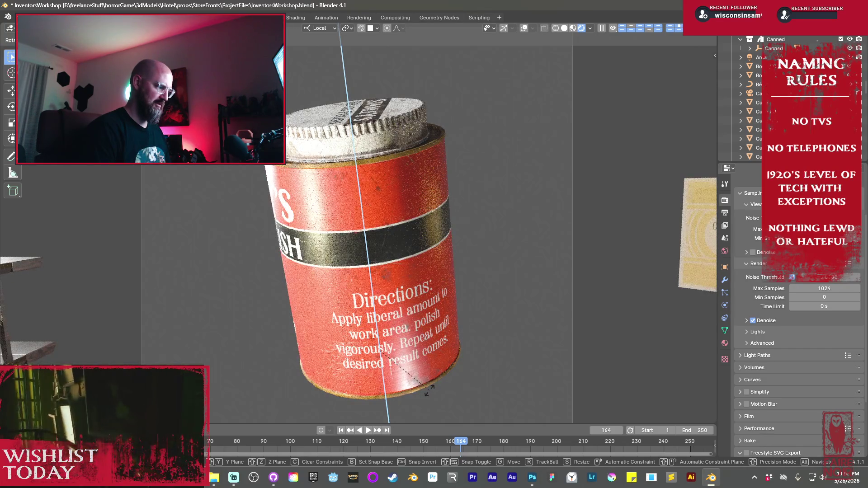
left_click(429, 390)
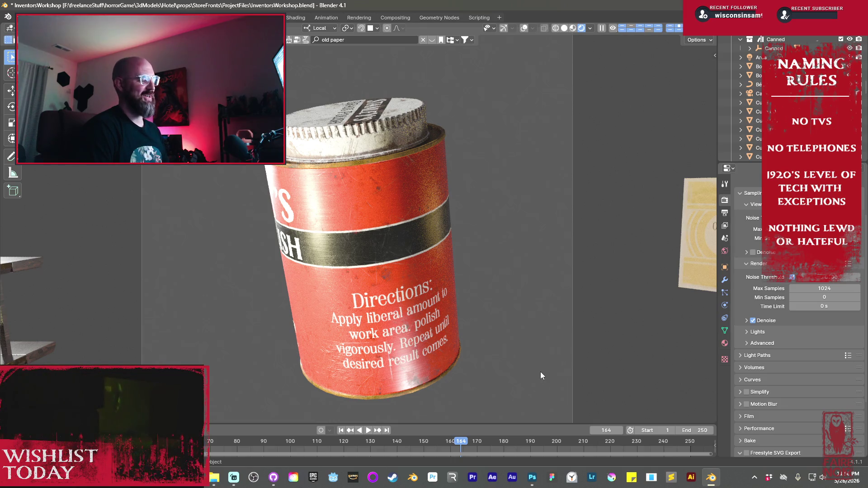
key("super+shift+s")
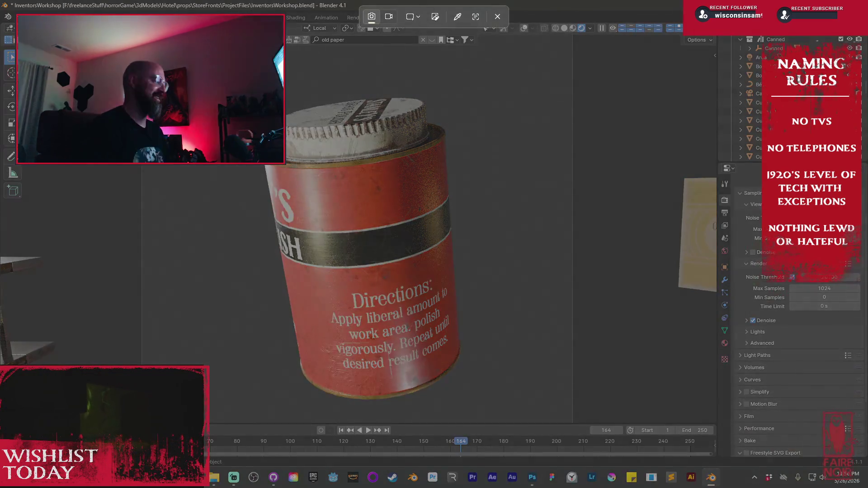
left_click_drag(236, 84, 503, 413)
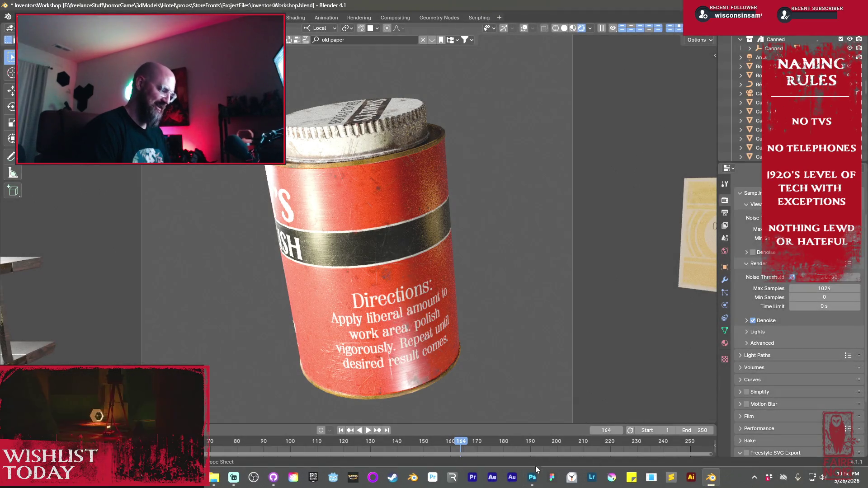
left_click(534, 469)
- Paste the Directions-side view as Layer 3 in the Photoshop document
key("ctrl+v")
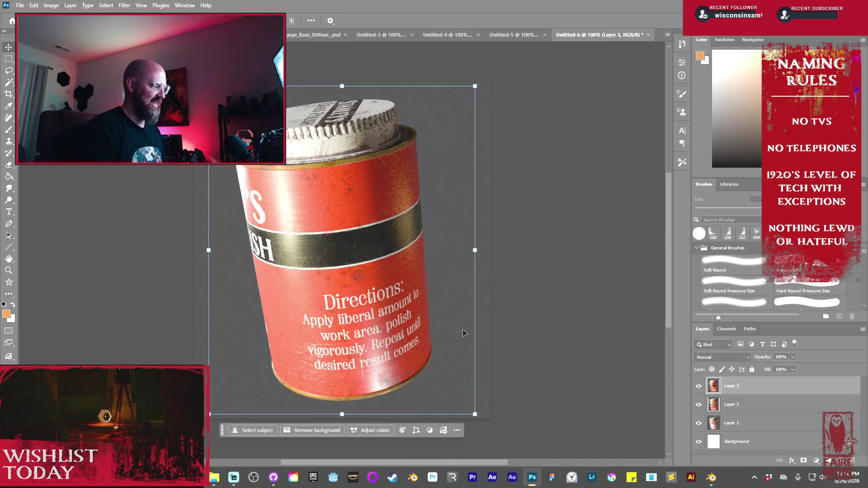